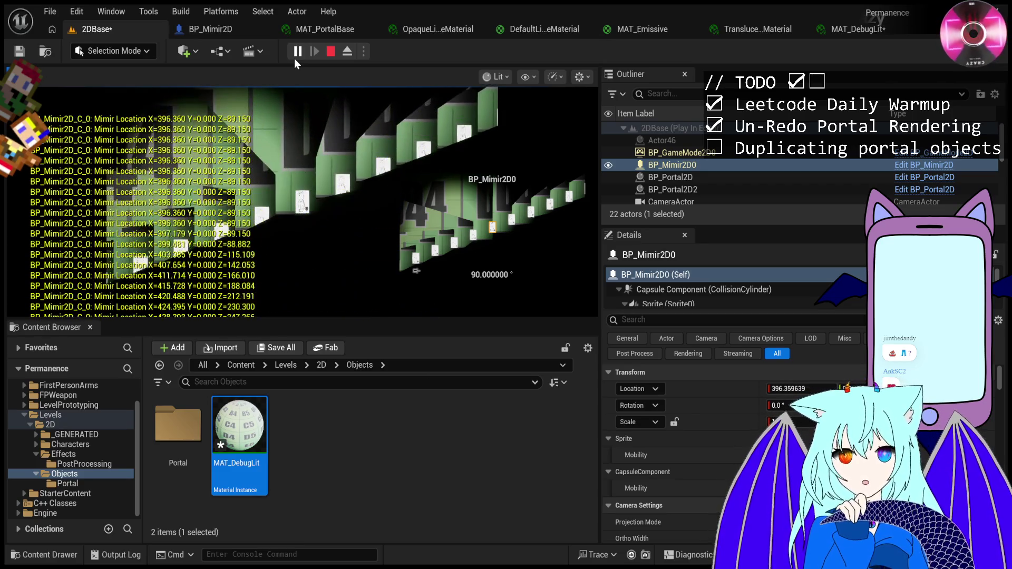
# Run and jump Mimir right into the portal, walk back left twice, then stop the test
pyautogui.press('d')
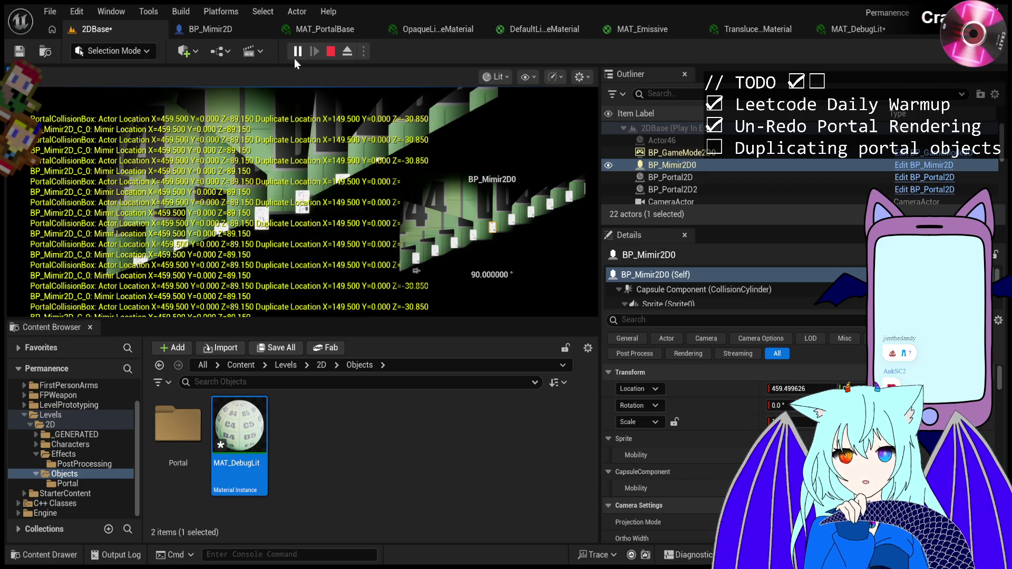
pyautogui.press('space')
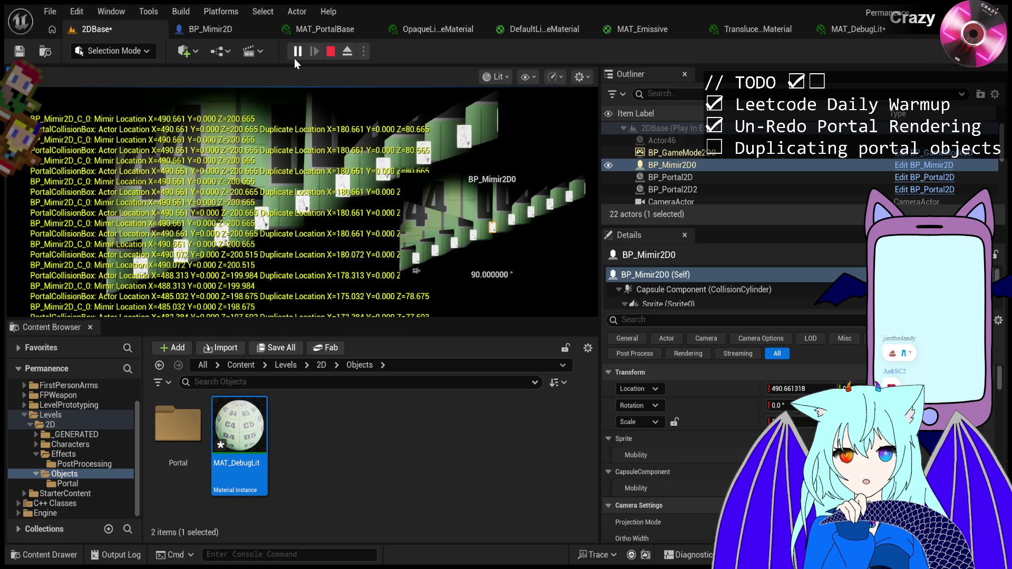
pyautogui.press('a')
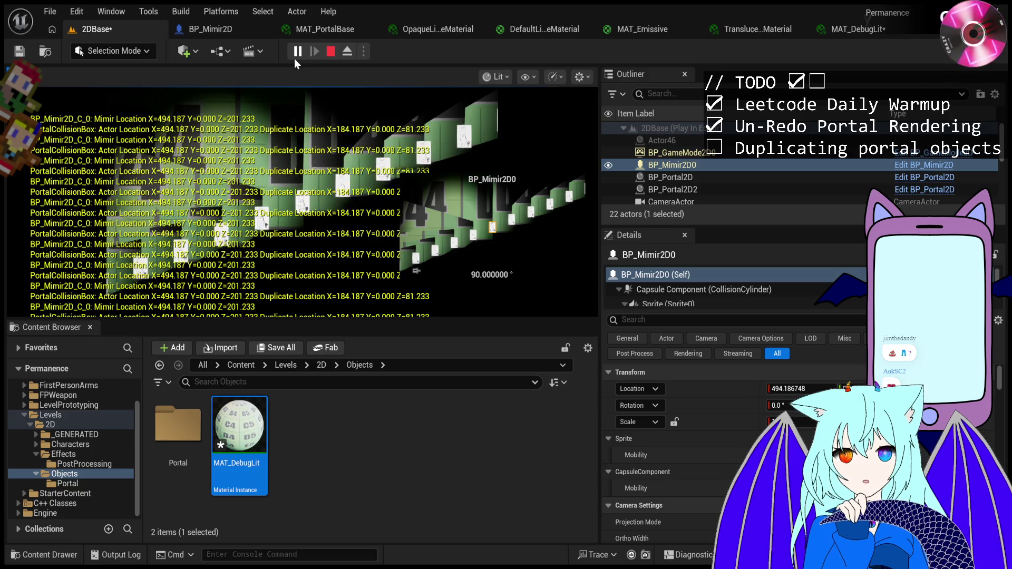
pyautogui.press('a')
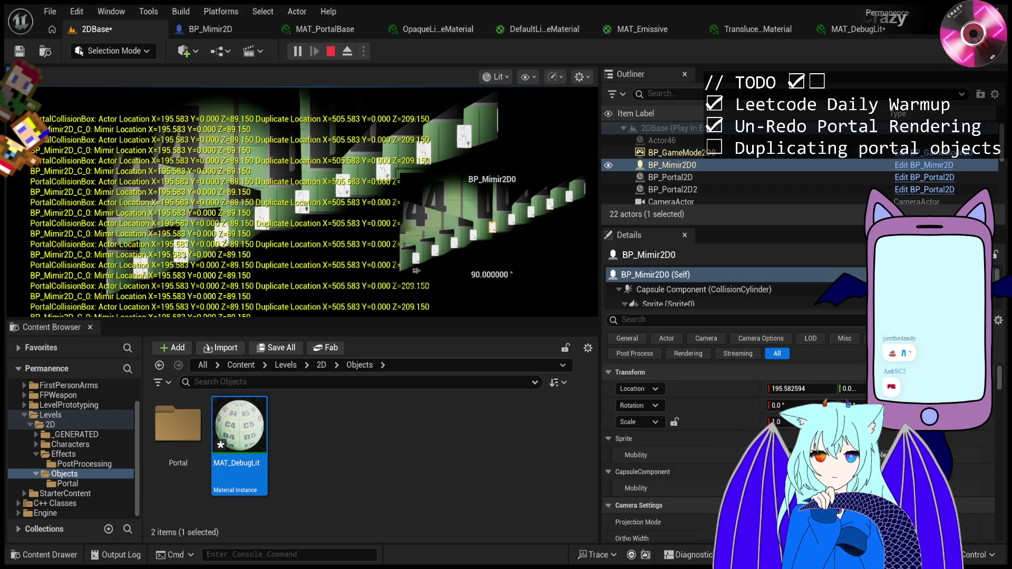
pyautogui.press('Escape')
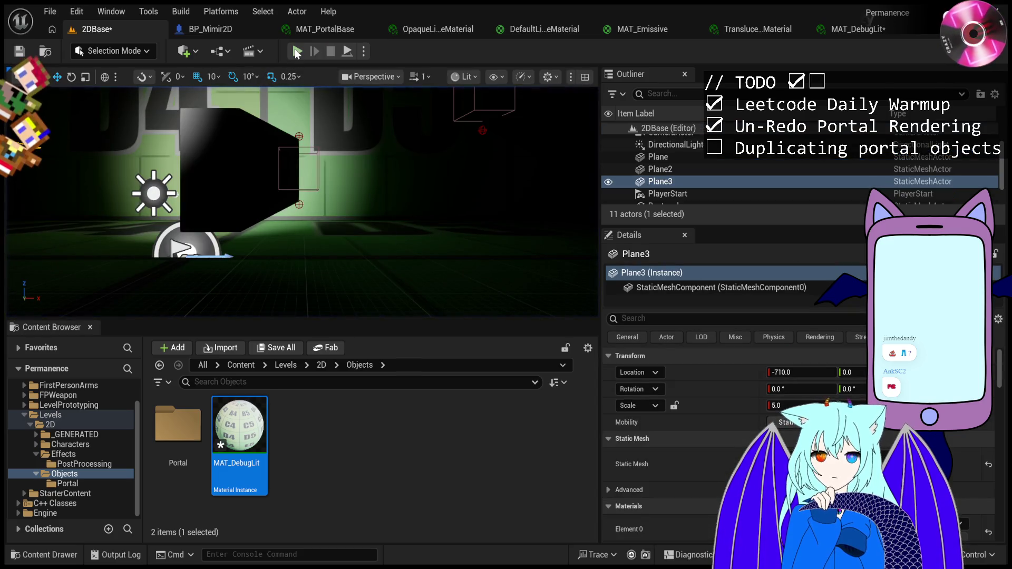
# Start a play session of the level, stop it, and start it again
pyautogui.click(296, 51)
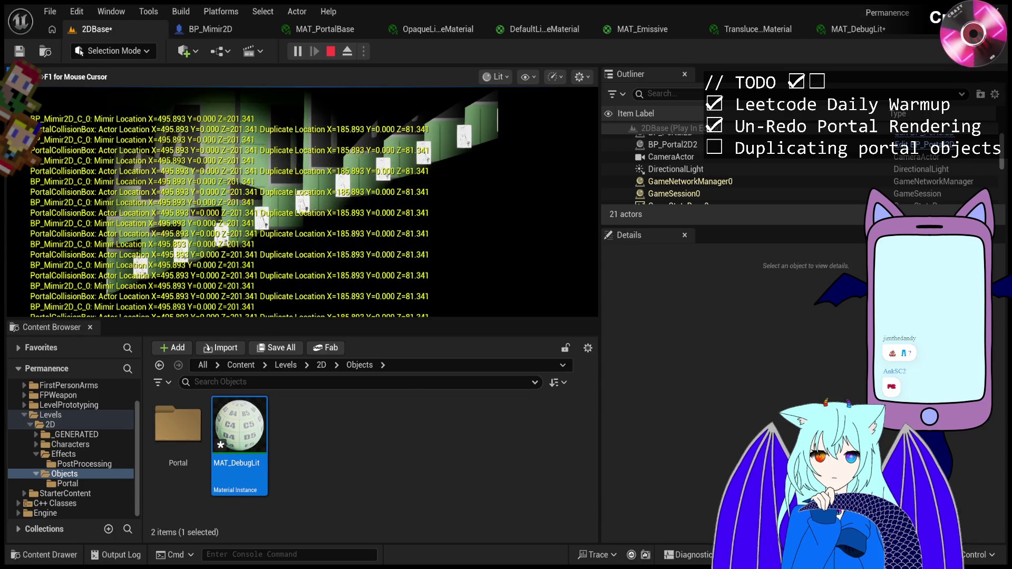
pyautogui.press('Escape')
pyautogui.click(298, 51)
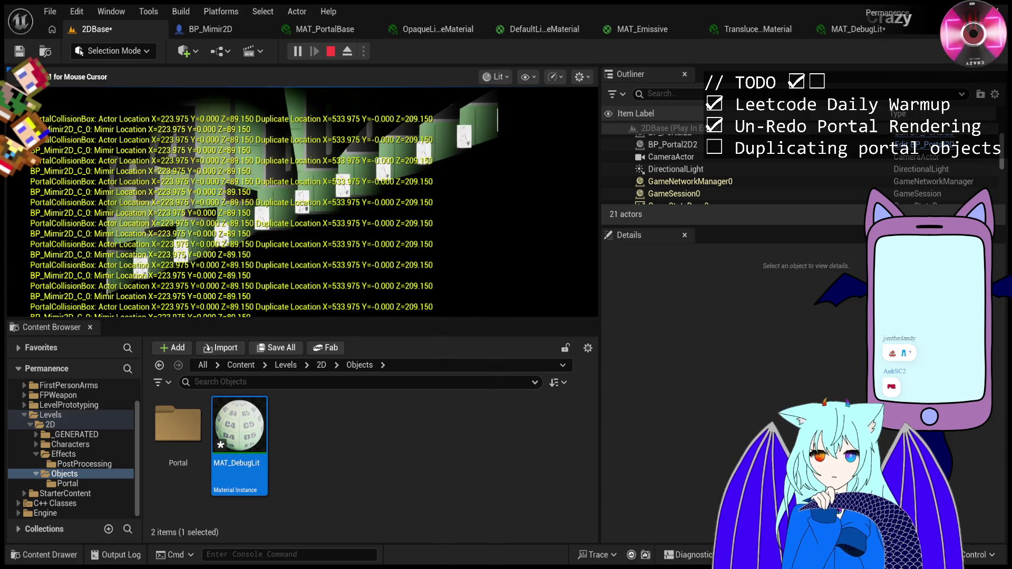
# Move Mimir right and left with repeated jumps through the portal, logging its duplicate locations
pyautogui.press('d')
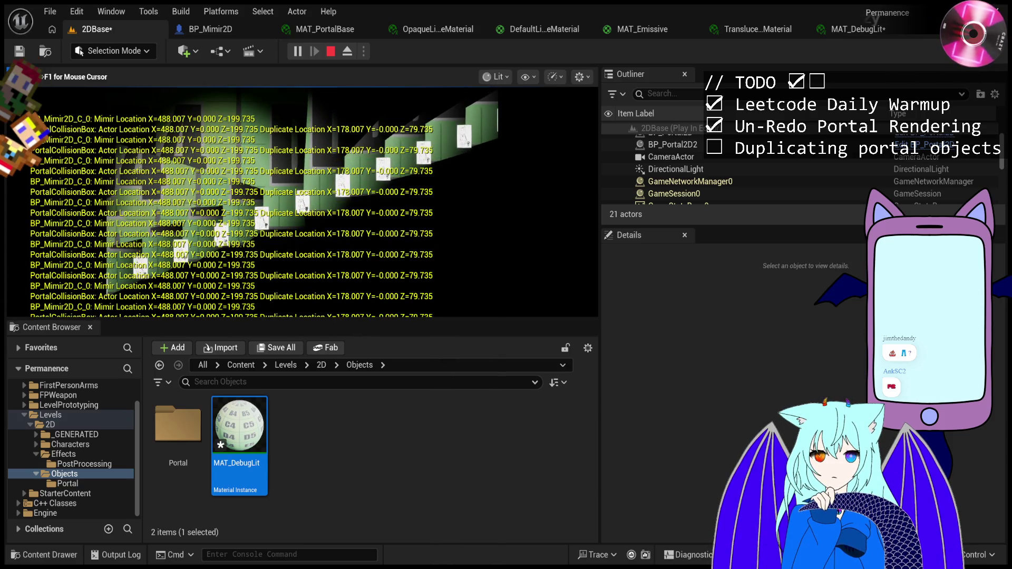
pyautogui.press('a')
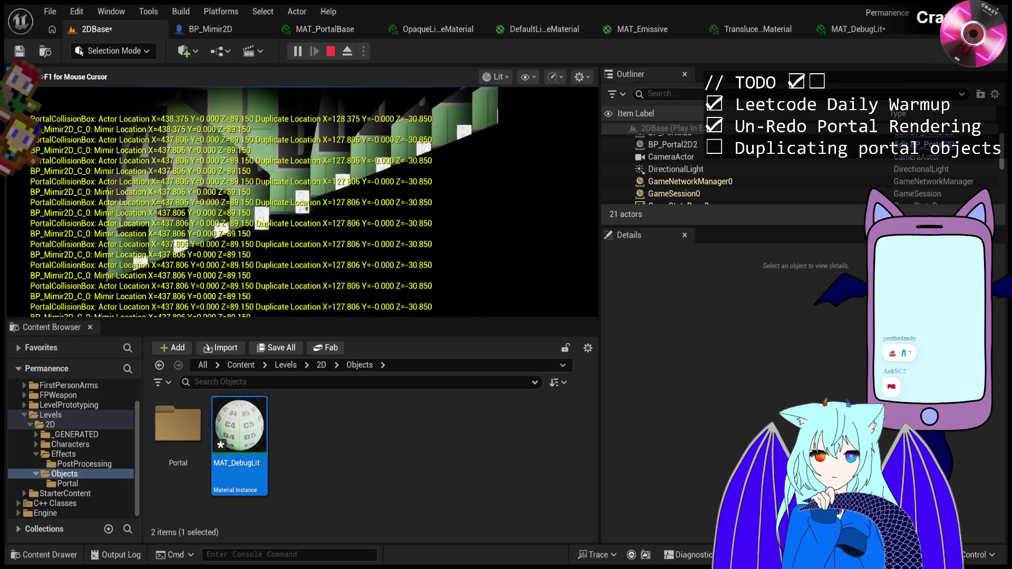
pyautogui.press('d')
pyautogui.press('space')
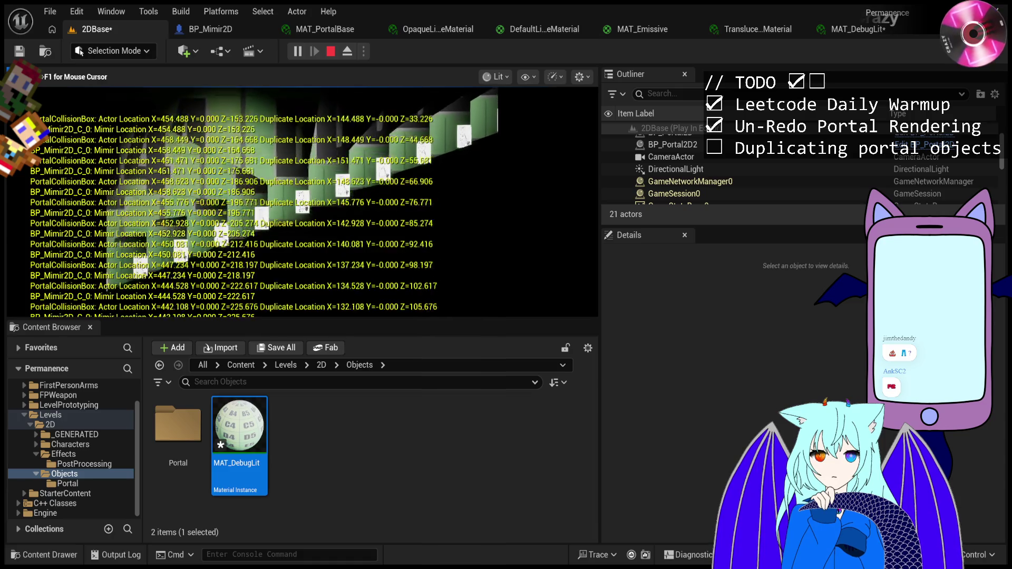
pyautogui.press('space')
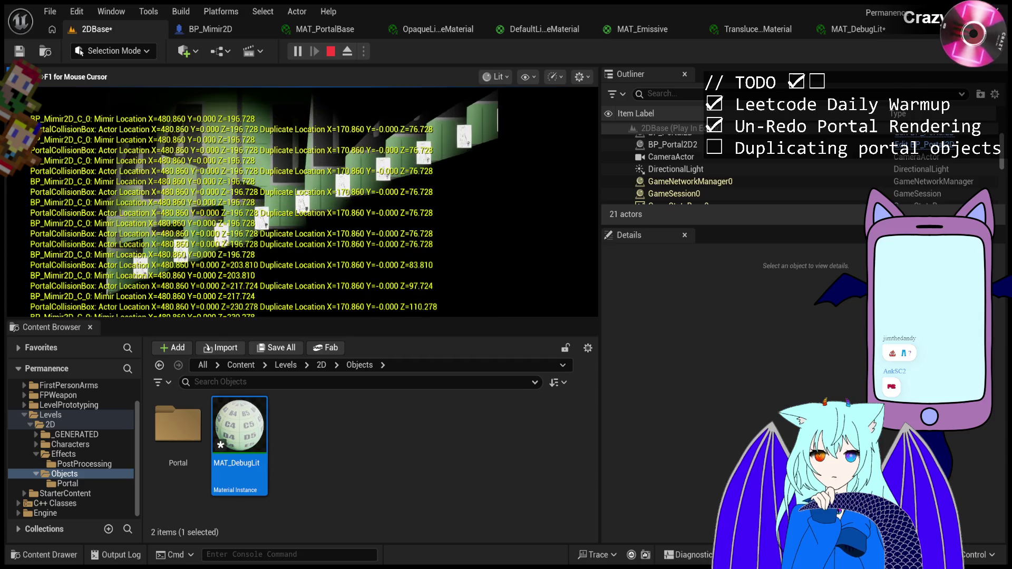
pyautogui.press('space')
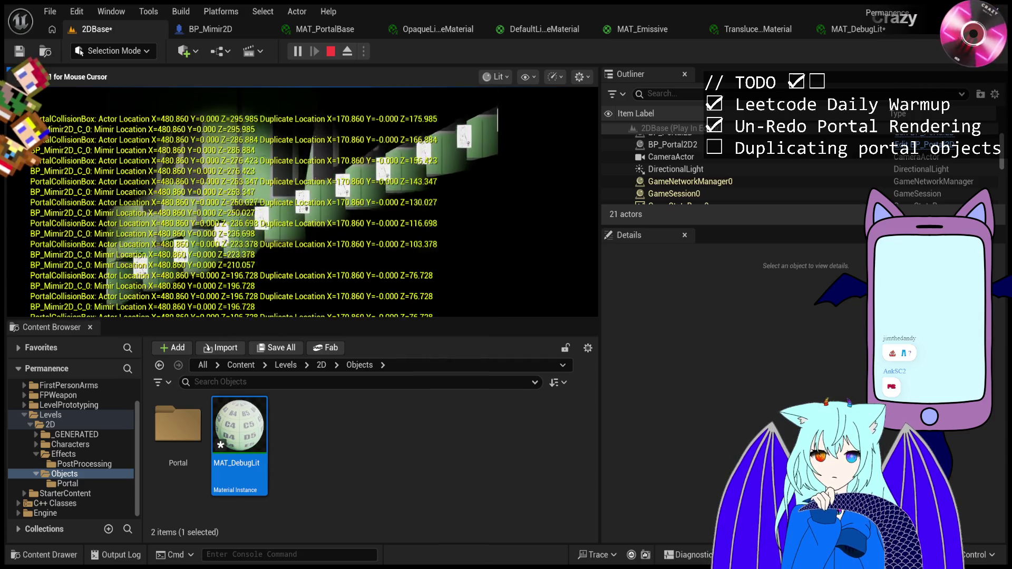
pyautogui.press('space')
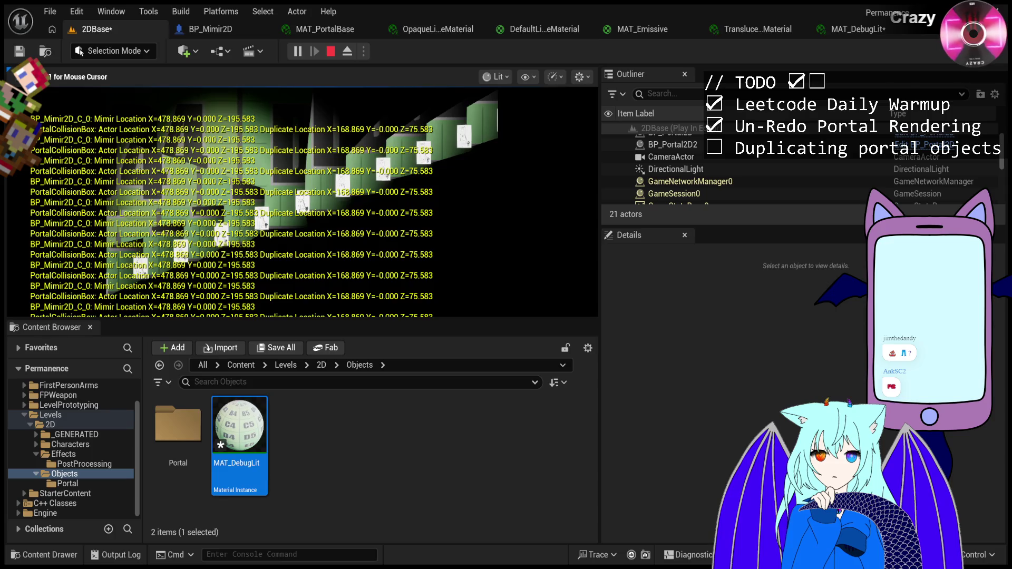
pyautogui.press('a')
pyautogui.press('d')
pyautogui.press('space')
# Walk Mimir back right into the portal, then stop the play session from the toolbar
pyautogui.press('d')
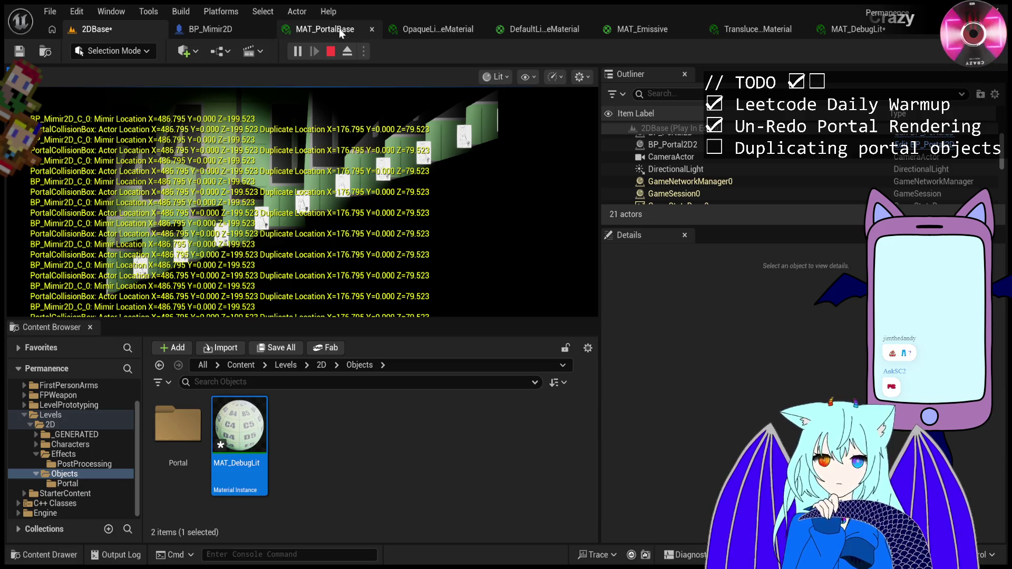
pyautogui.click(330, 51)
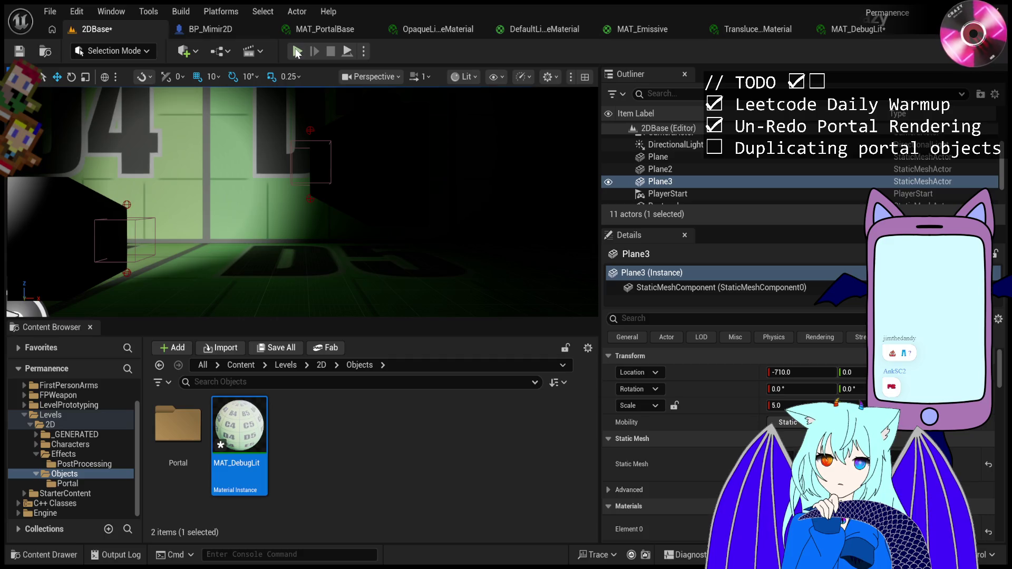
# Play the level, free the mouse with Shift+F1, then jump and run Mimir right through the portal
pyautogui.click(297, 51)
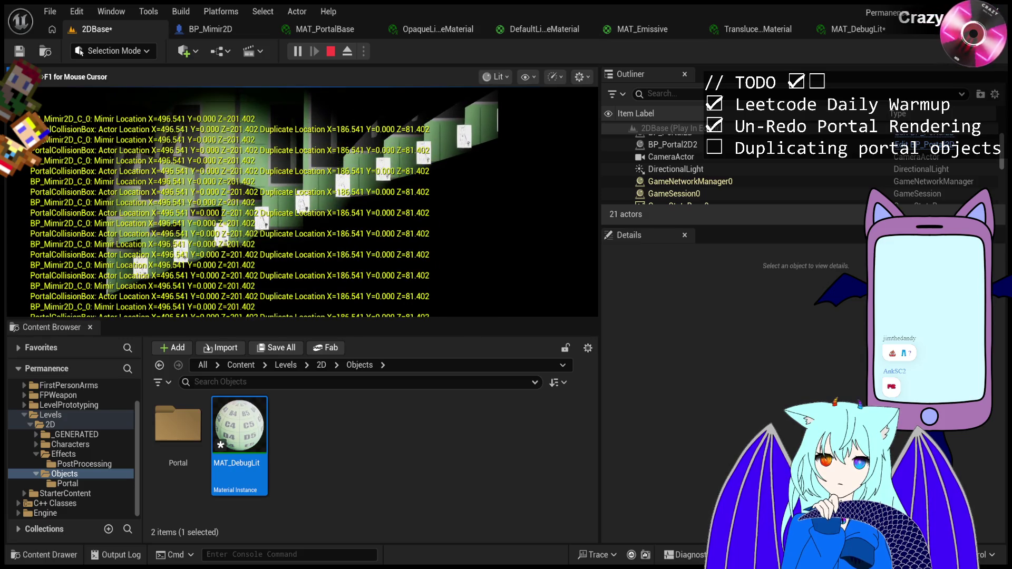
pyautogui.hotkey('shift', 'F1')
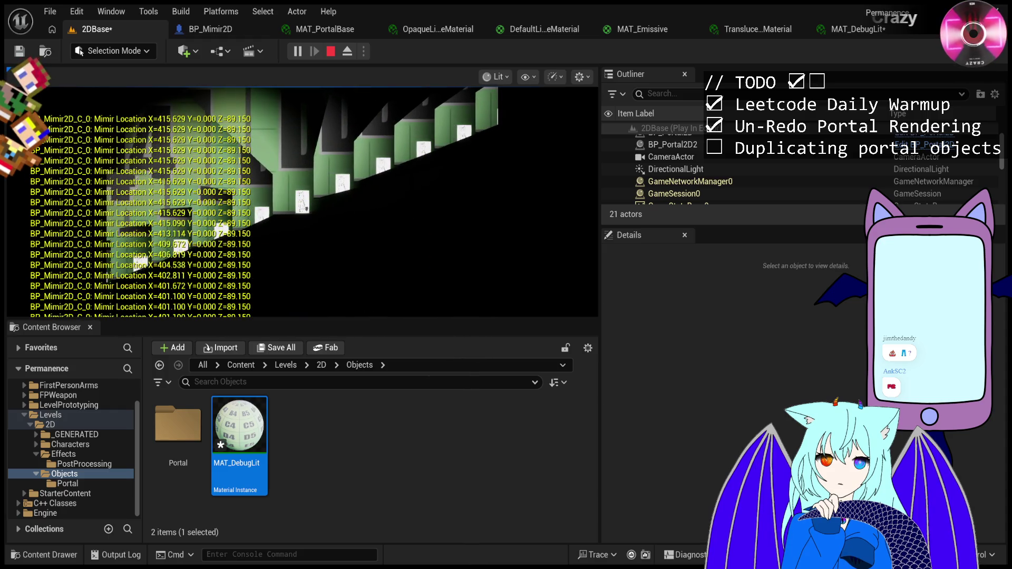
pyautogui.press('space')
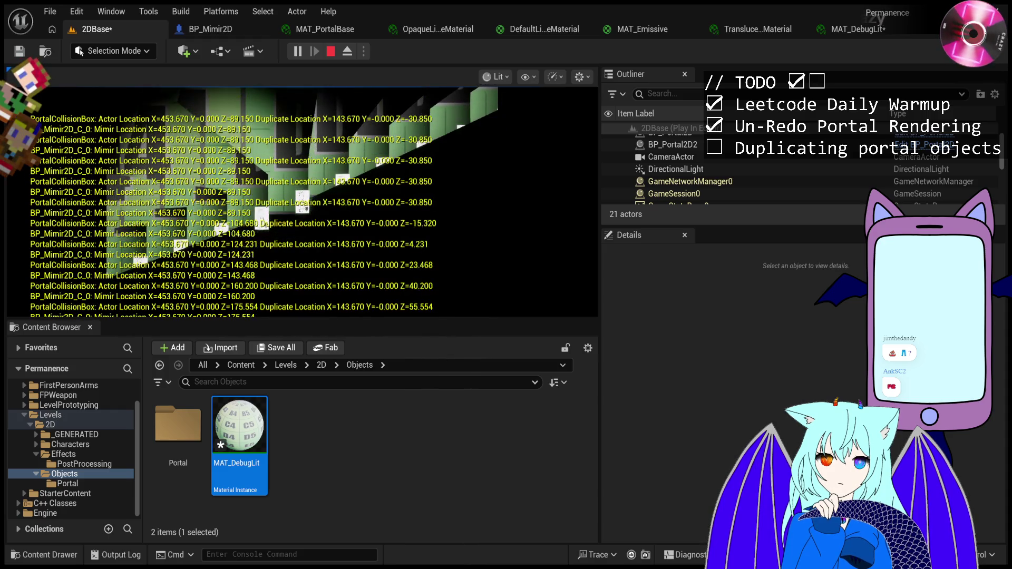
pyautogui.press('d')
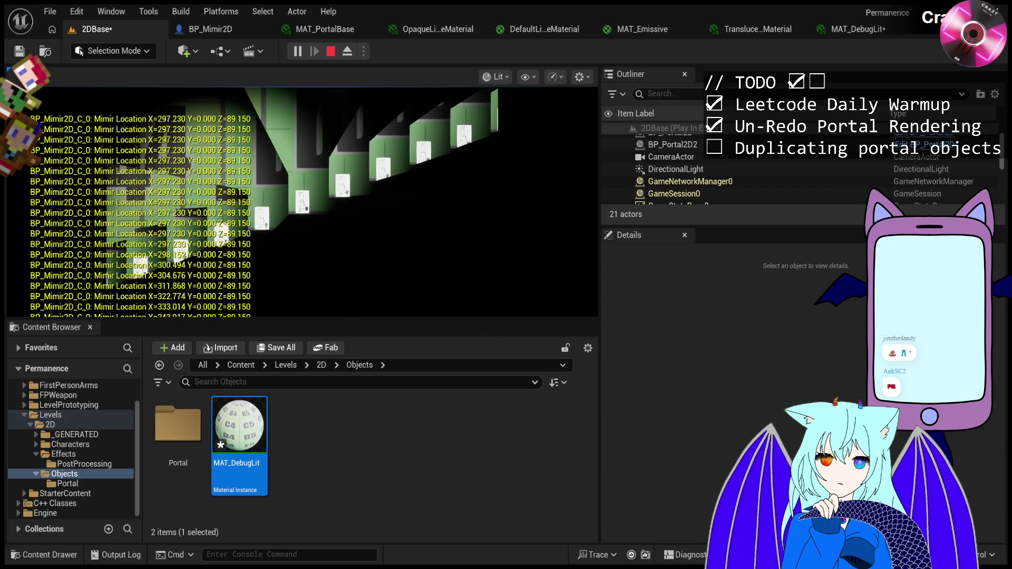
pyautogui.press('d')
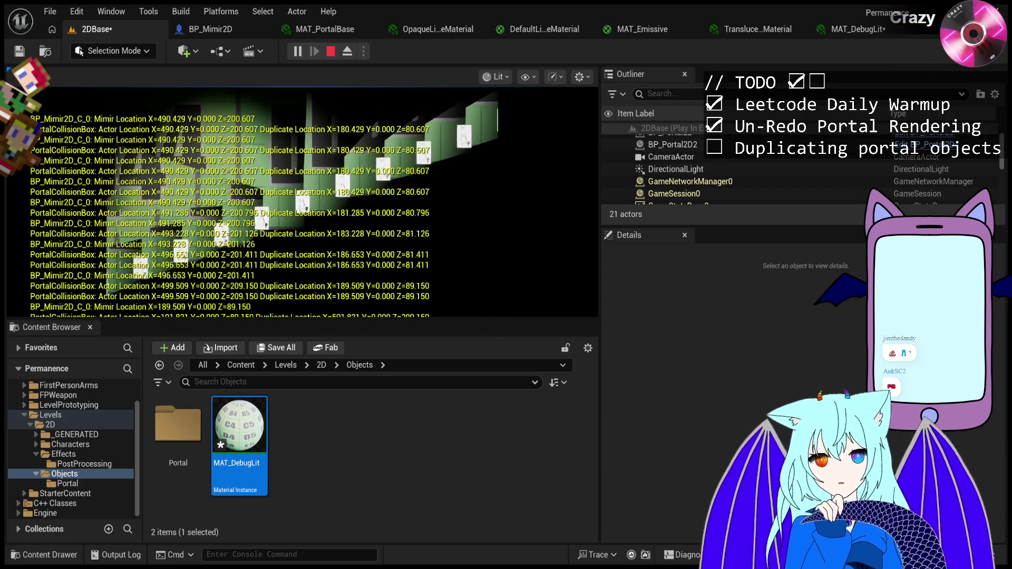
pyautogui.press('d')
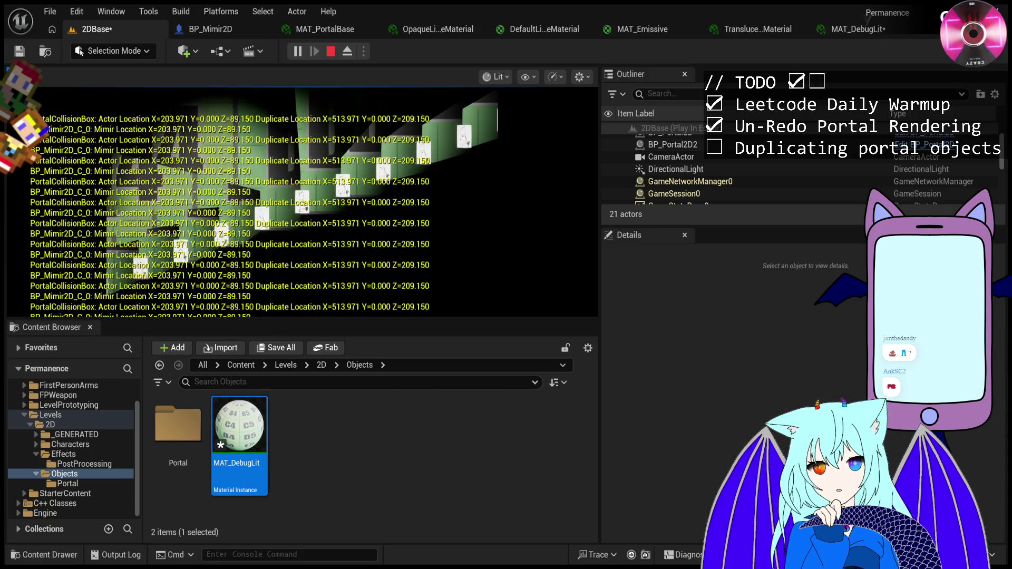
pyautogui.press('d')
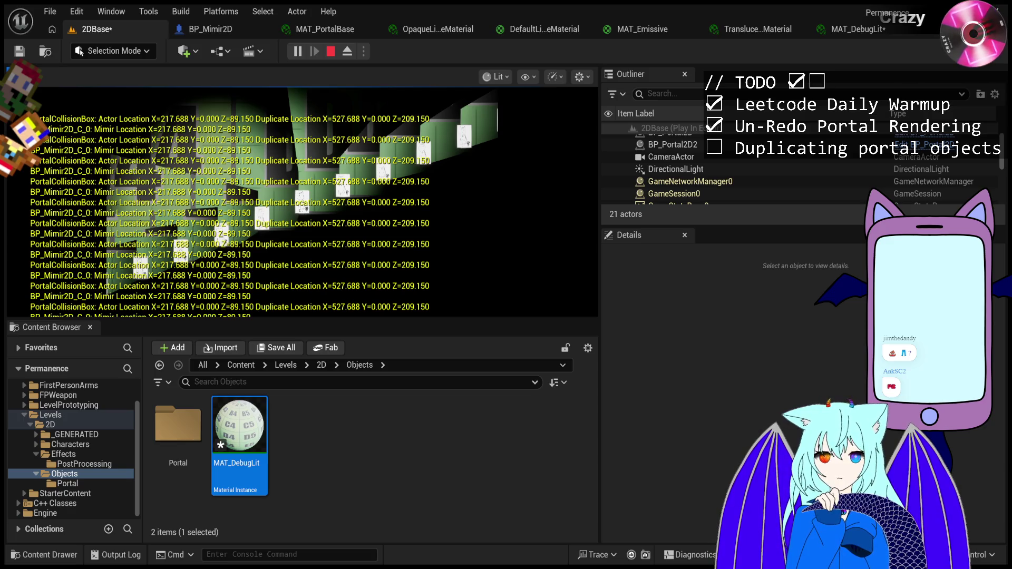
# End the play session after reviewing the PortalCollisionBox actor and duplicate location logs
pyautogui.press('Escape')
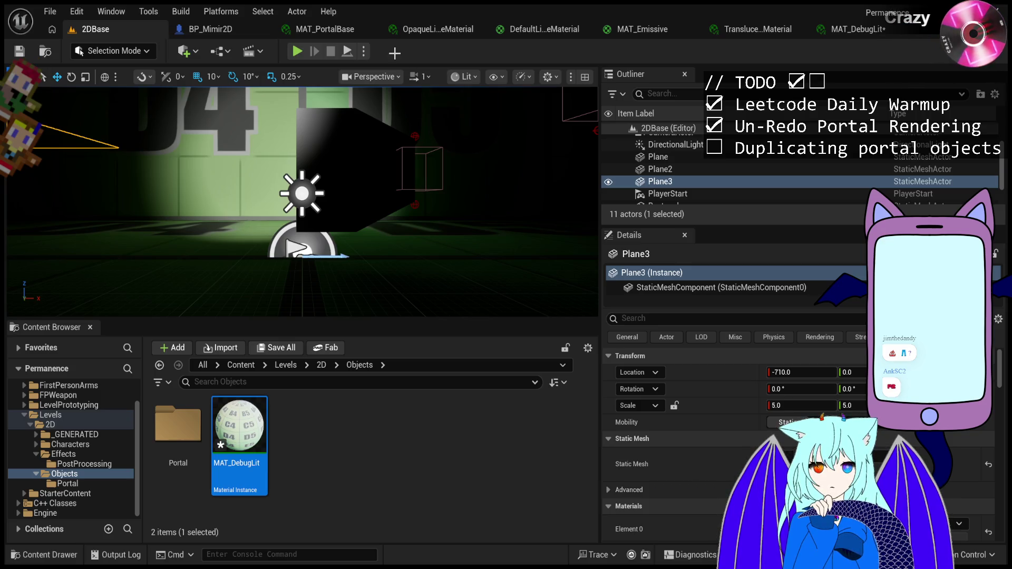
# Play the level, step Mimir right then left down the stairs past the portal, stop, and replay
pyautogui.click(297, 52)
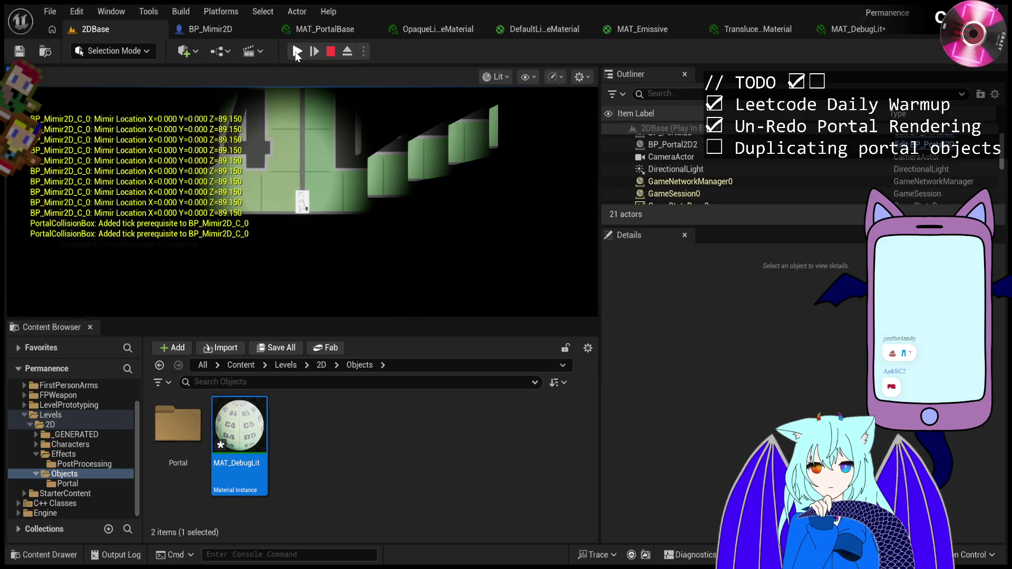
pyautogui.press('d')
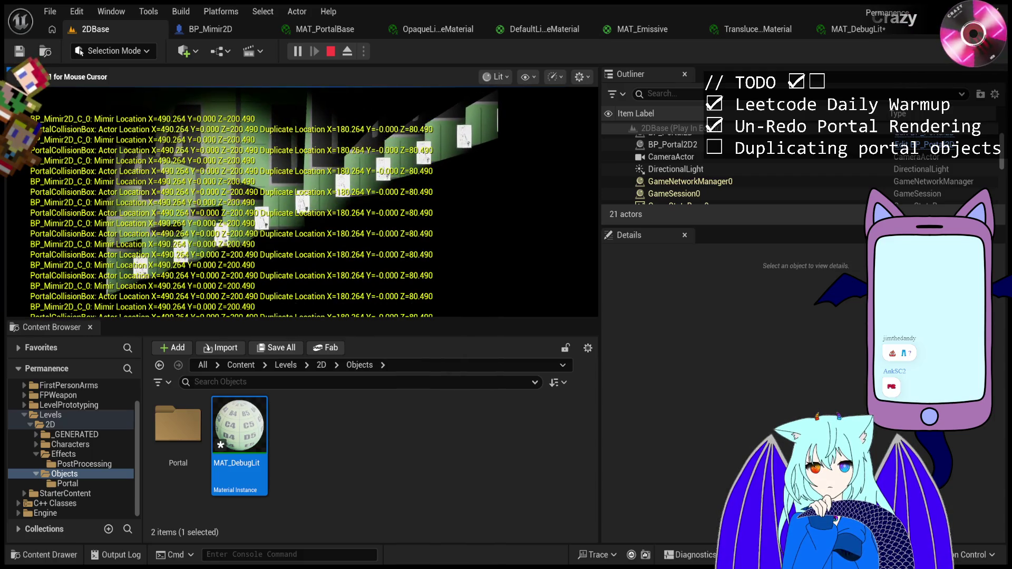
pyautogui.press('a')
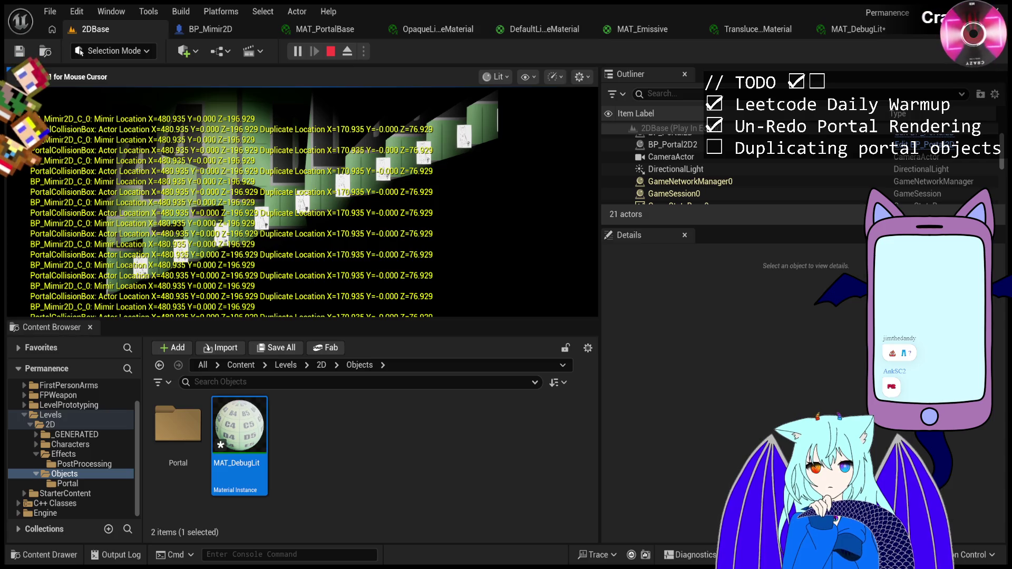
pyautogui.press('a')
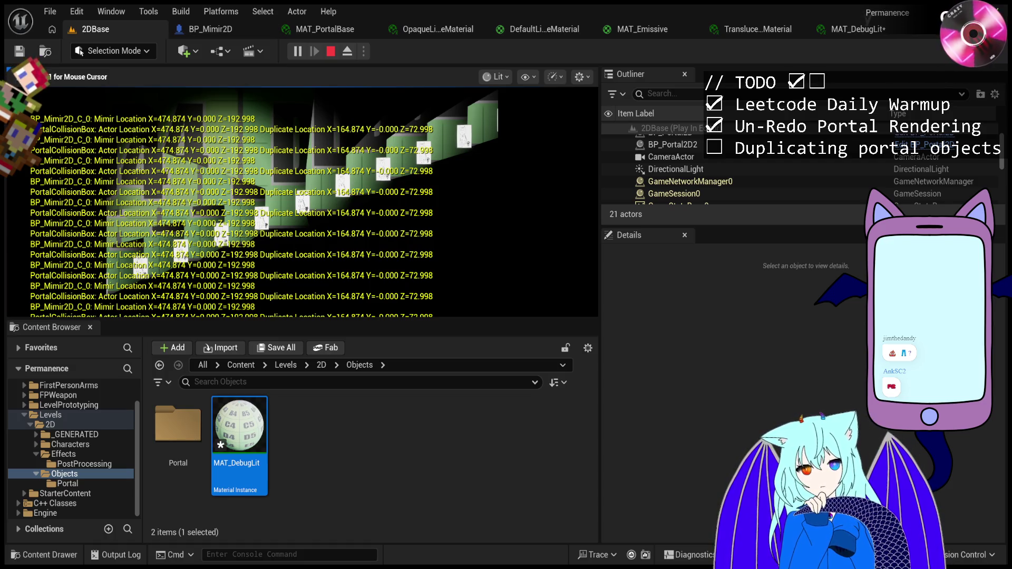
pyautogui.press('Escape')
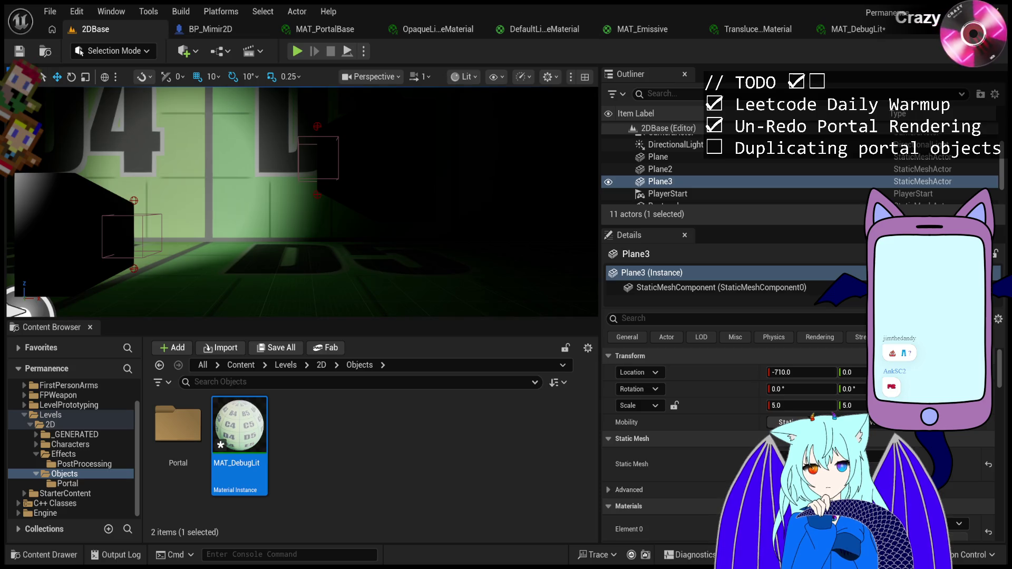
pyautogui.click(297, 51)
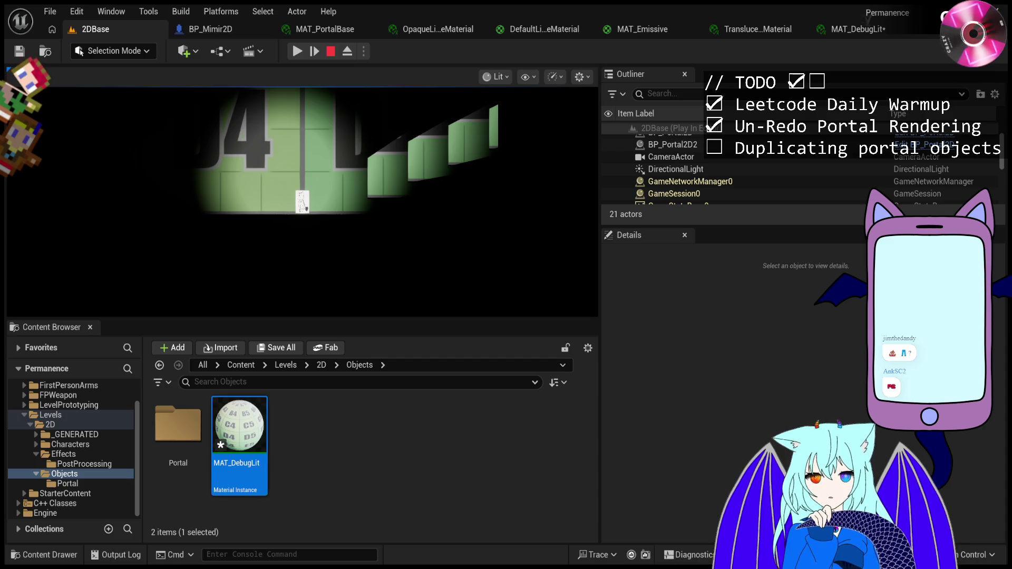
pyautogui.click(325, 51)
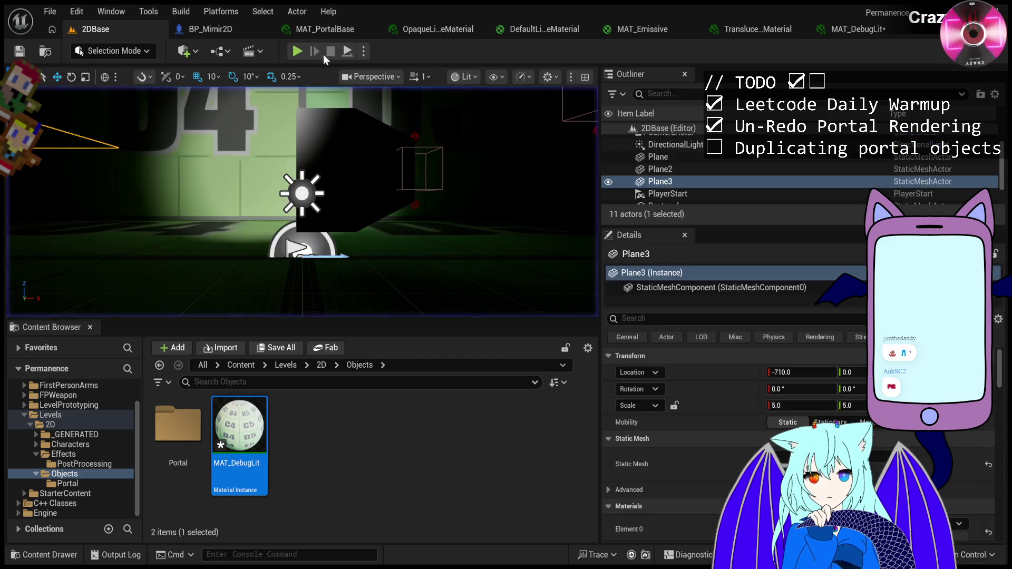
# Replay the level, walk Mimir right then left through the portal, and end the session
pyautogui.click(297, 51)
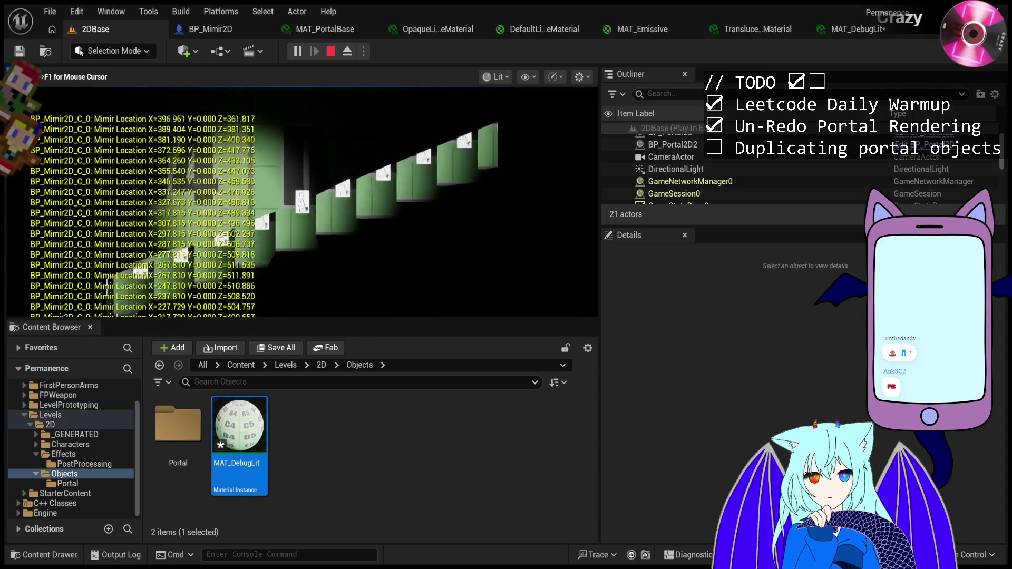
pyautogui.press('d')
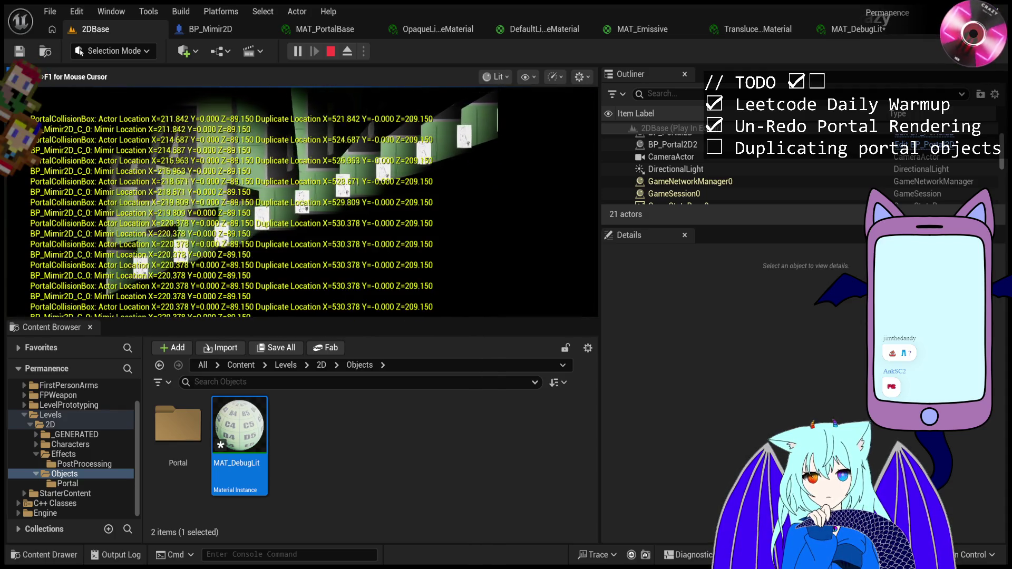
pyautogui.press('a')
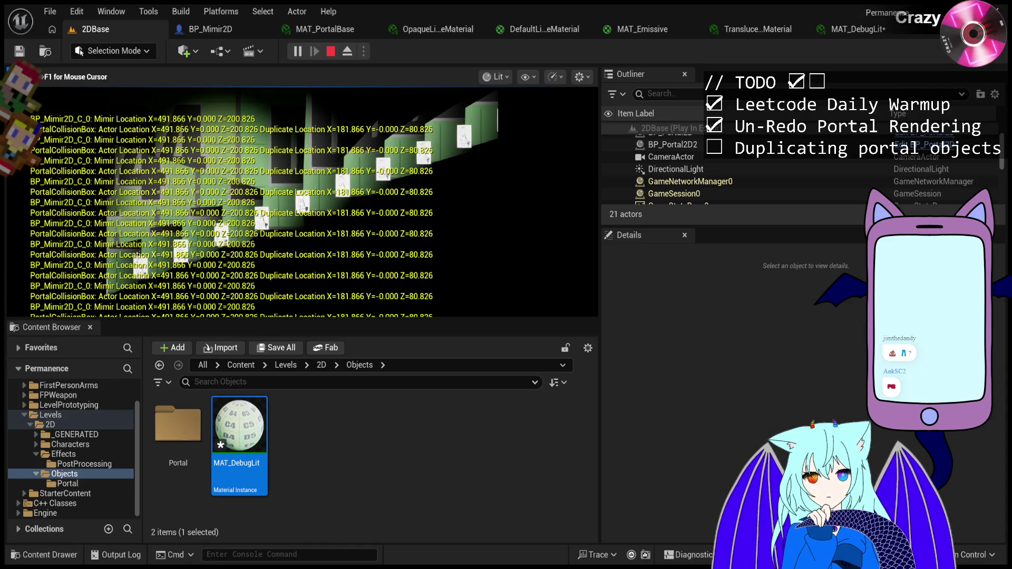
pyautogui.press('a')
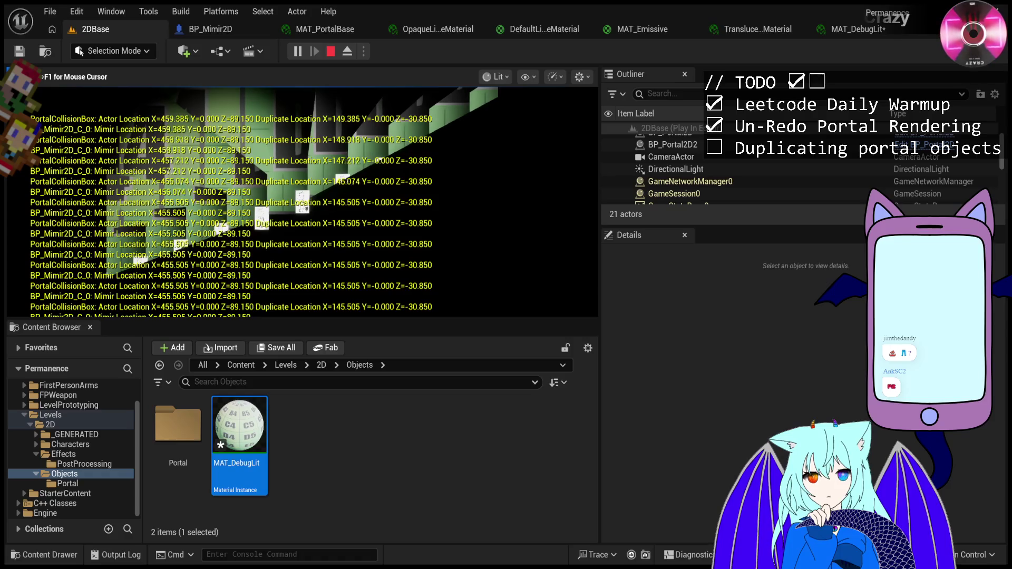
pyautogui.press('d')
pyautogui.press('Escape')
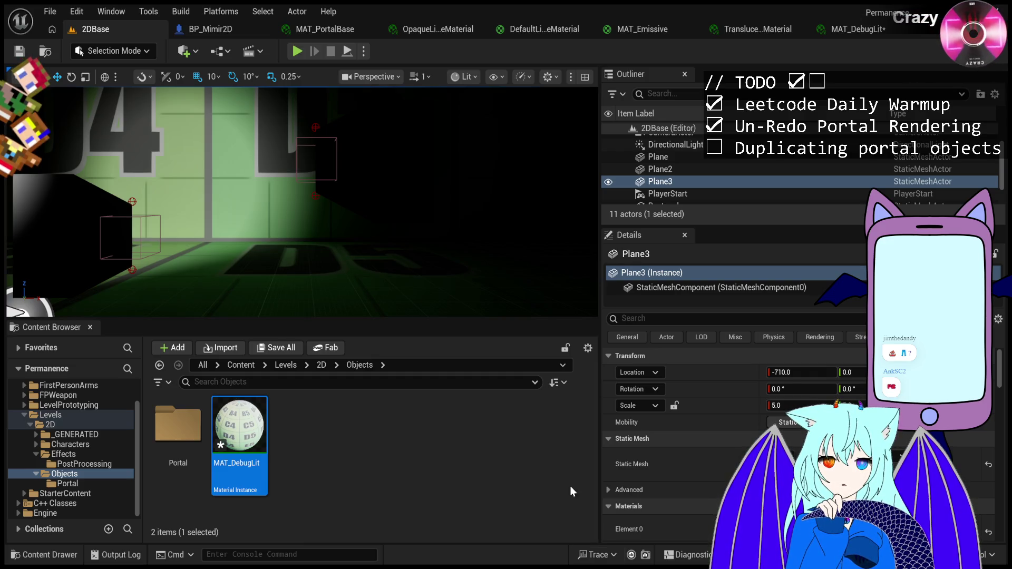
pyautogui.click(296, 50)
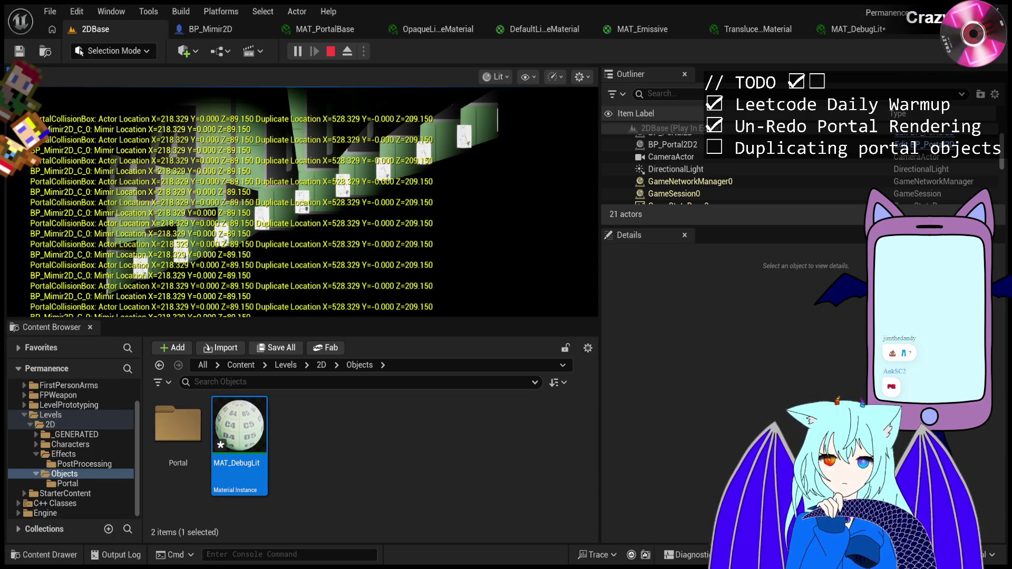
# Restart the play session and move Mimir left and right, jumping near the portal
pyautogui.click(325, 56)
pyautogui.click(298, 51)
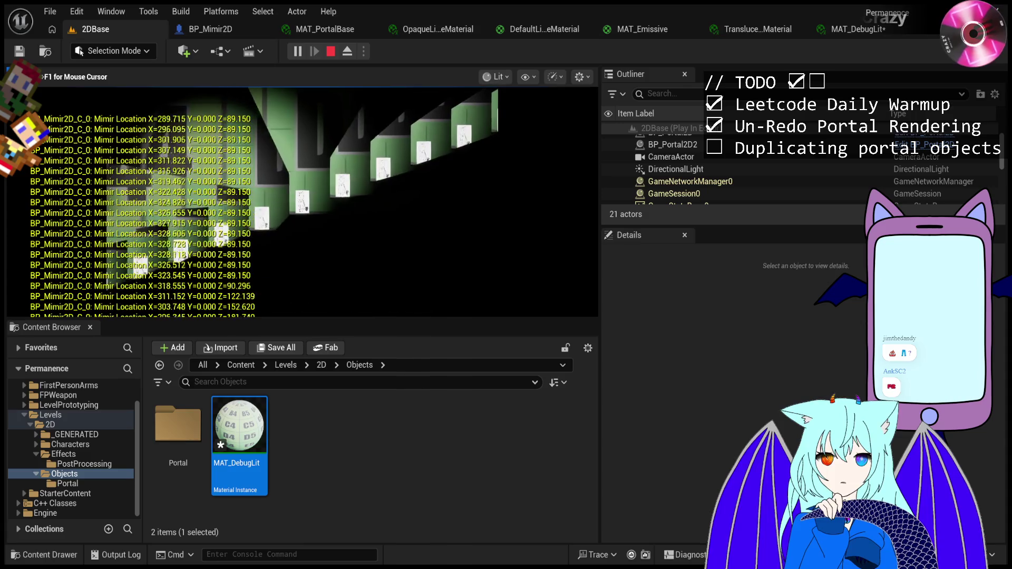
pyautogui.press('a')
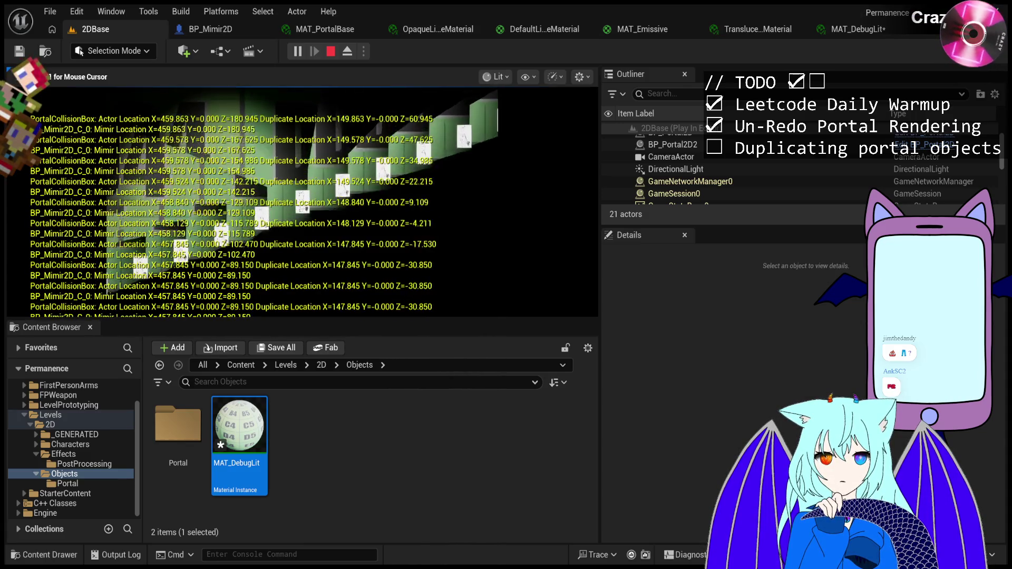
pyautogui.press('d')
pyautogui.press('d')
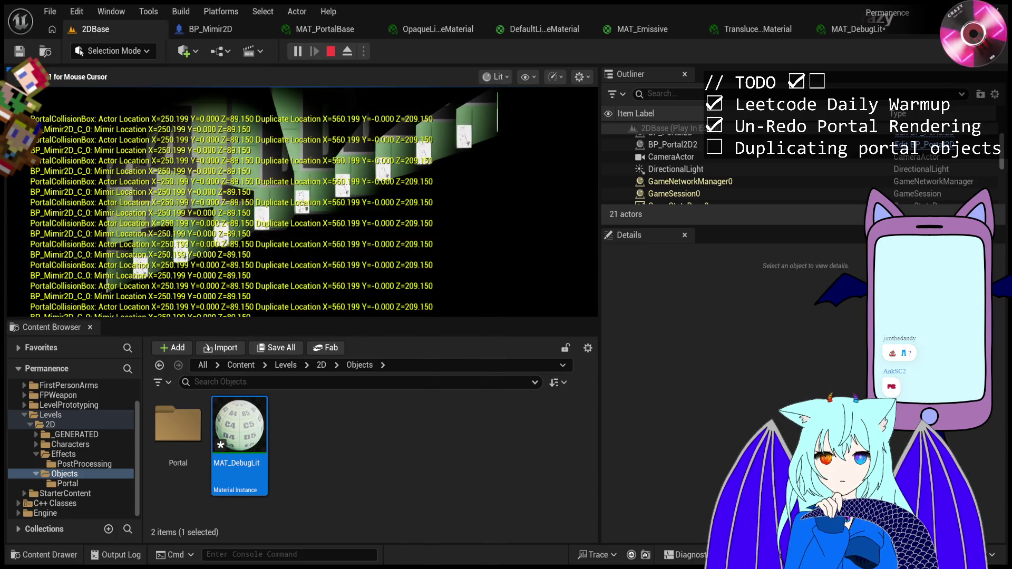
pyautogui.press('d')
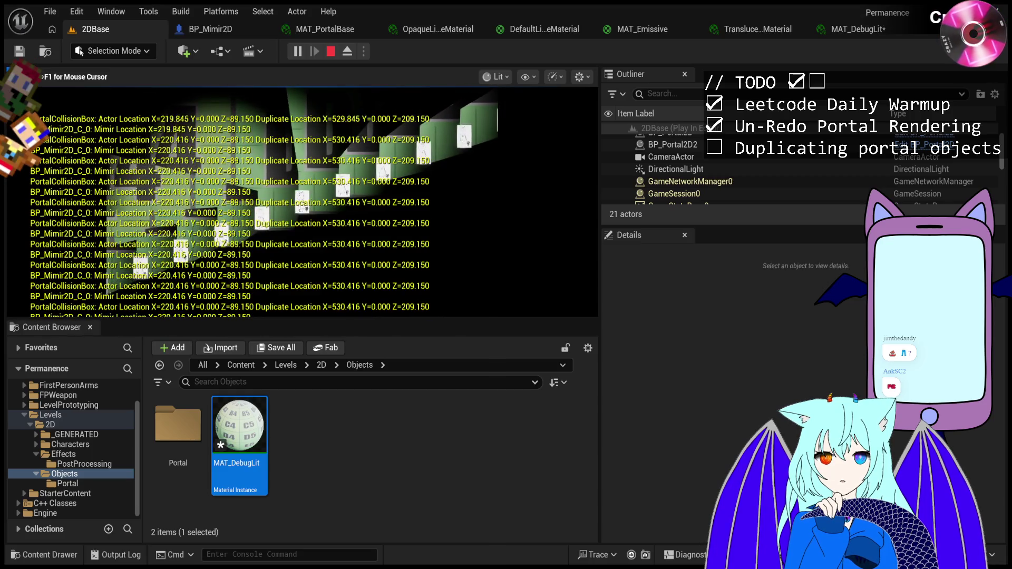
pyautogui.press('a')
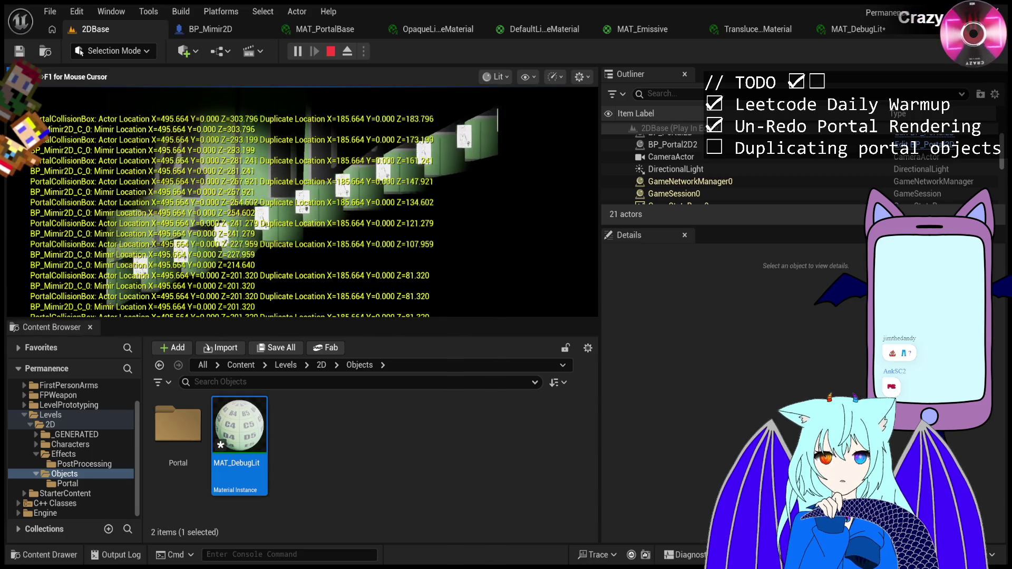
pyautogui.press('space')
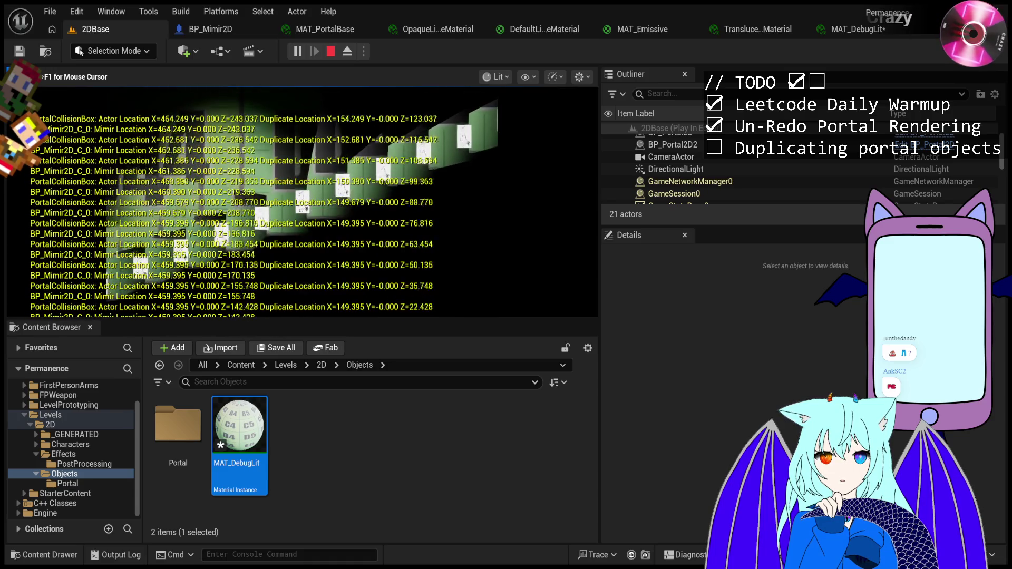
# Jump and walk Mimir repeatedly right and left through the portal, logging actor and duplicate locations
pyautogui.press('d')
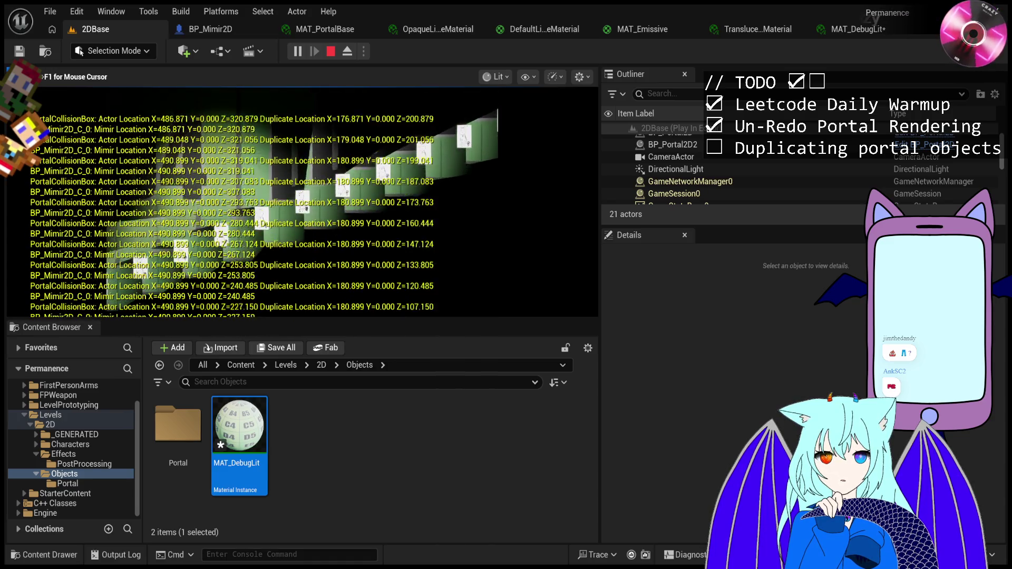
pyautogui.press('space')
pyautogui.press('space')
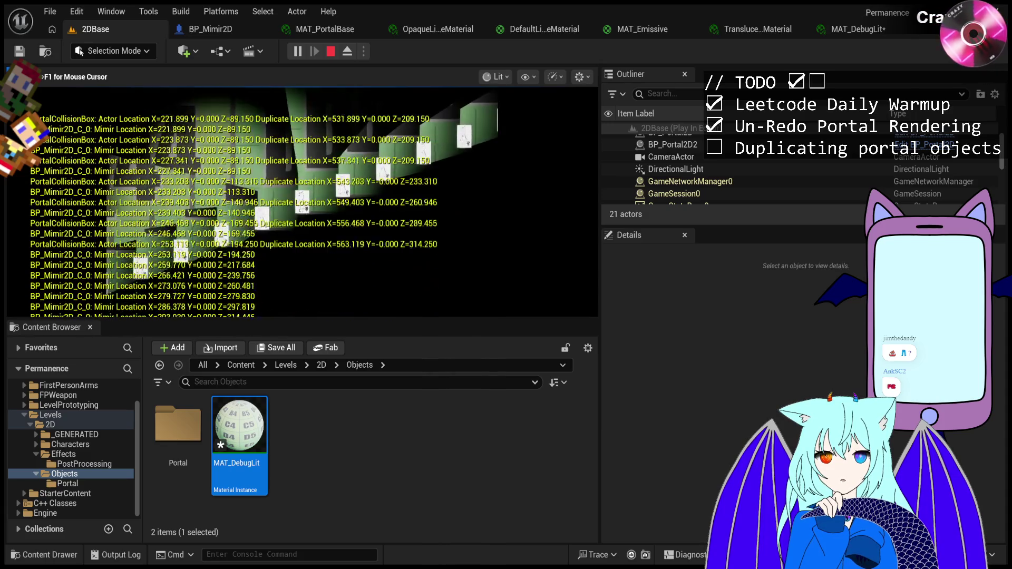
pyautogui.press('d')
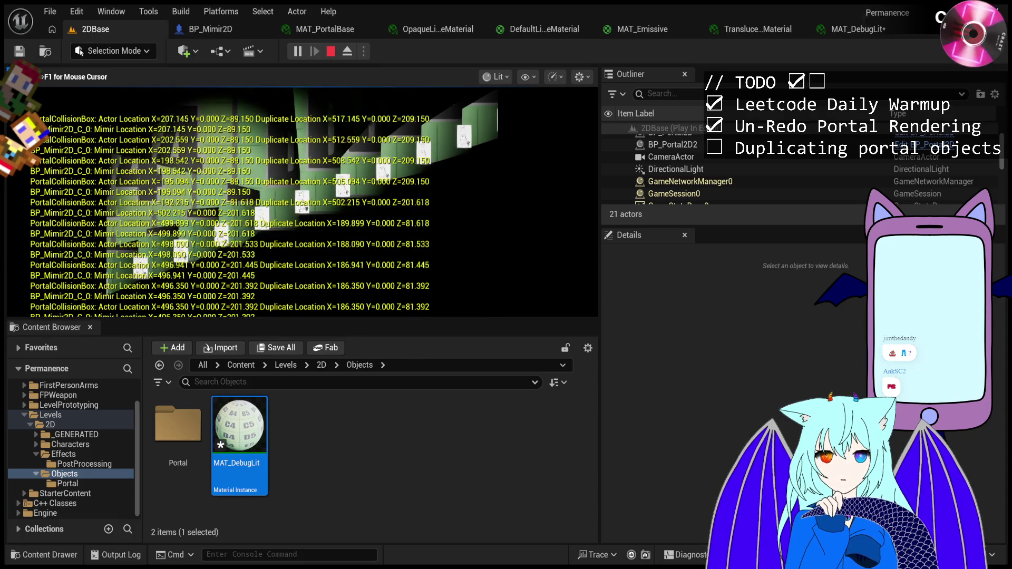
pyautogui.press('a')
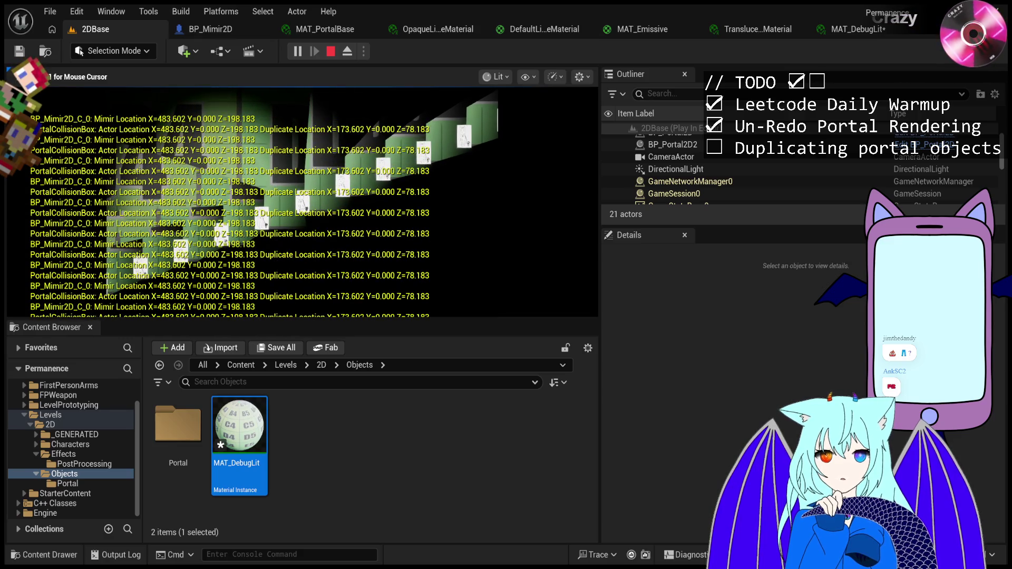
pyautogui.press('d')
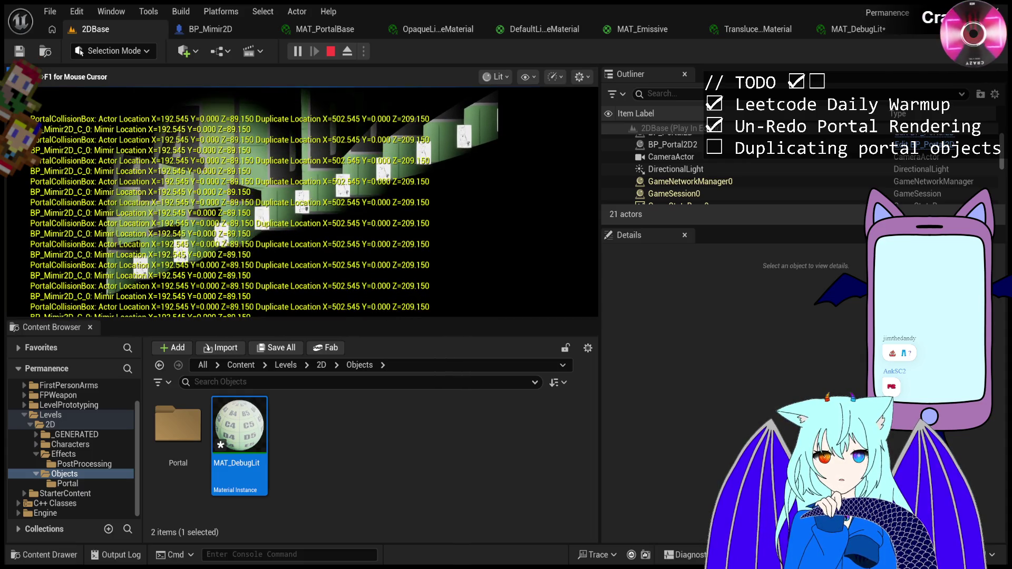
pyautogui.press('a')
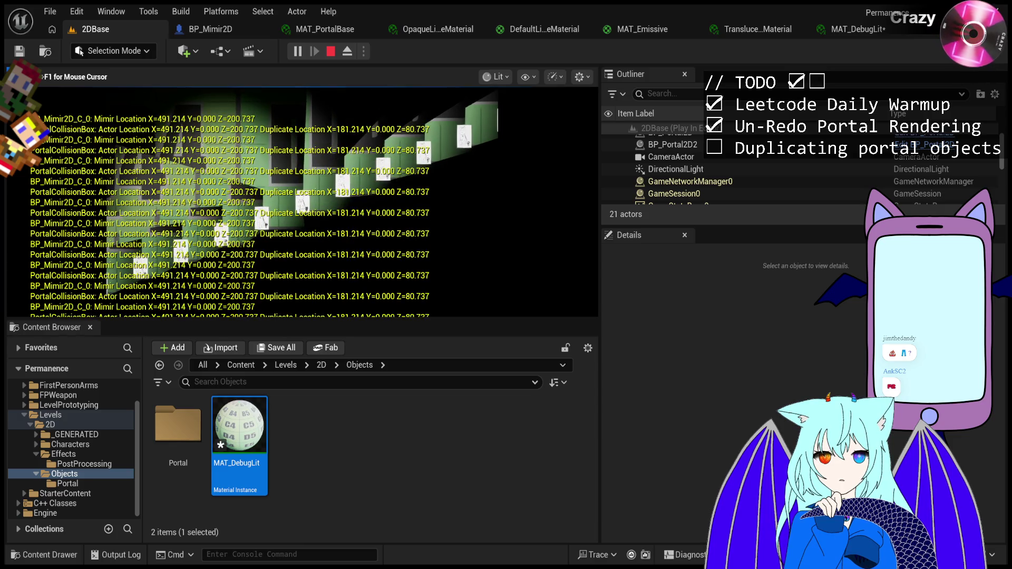
pyautogui.press('d')
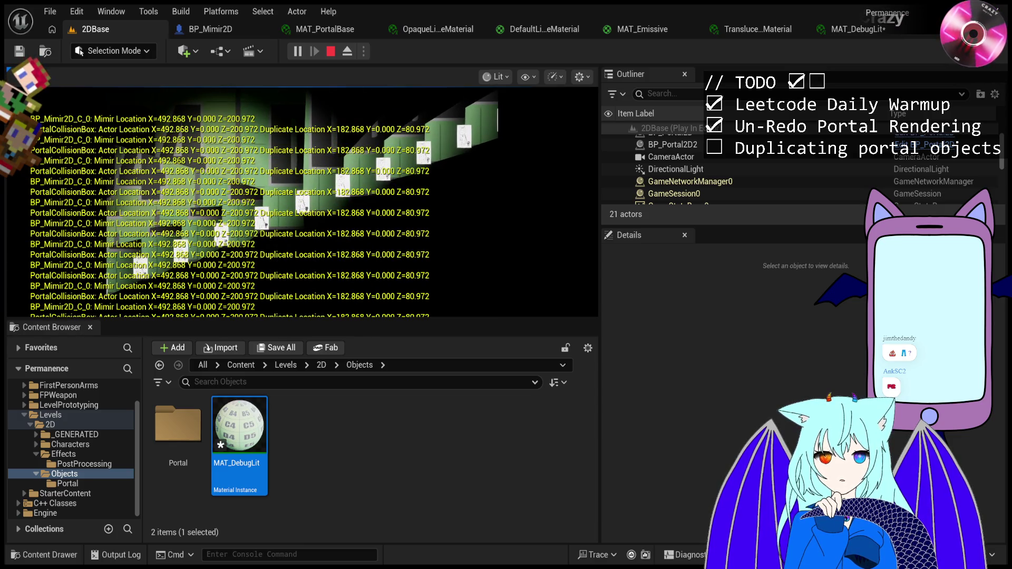